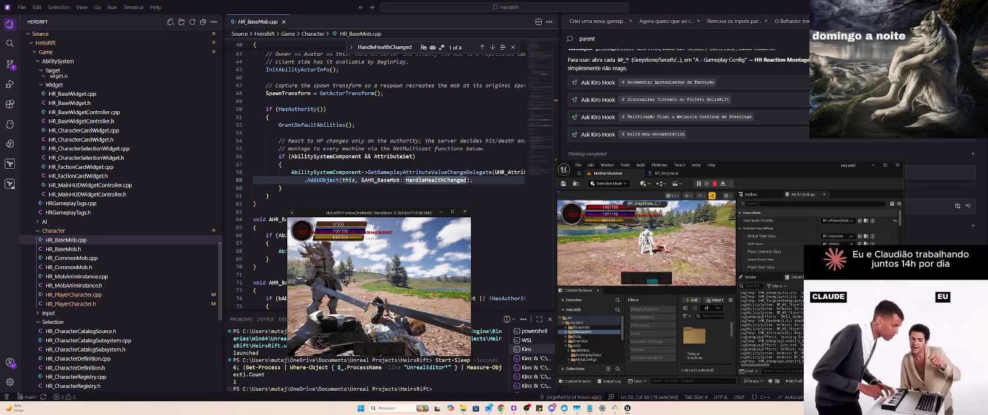
Step: Focus the play-test viewport, then run git status in the Git terminal to list modified files
click(645, 243)
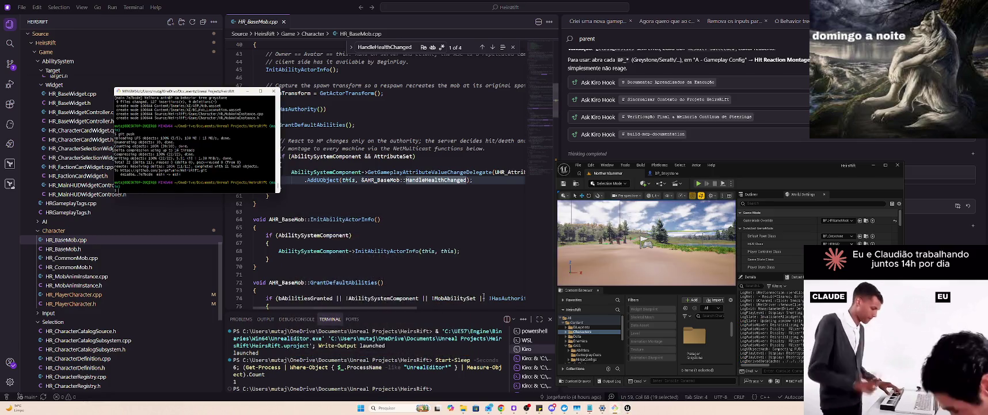
text(tatus)
key(Return)
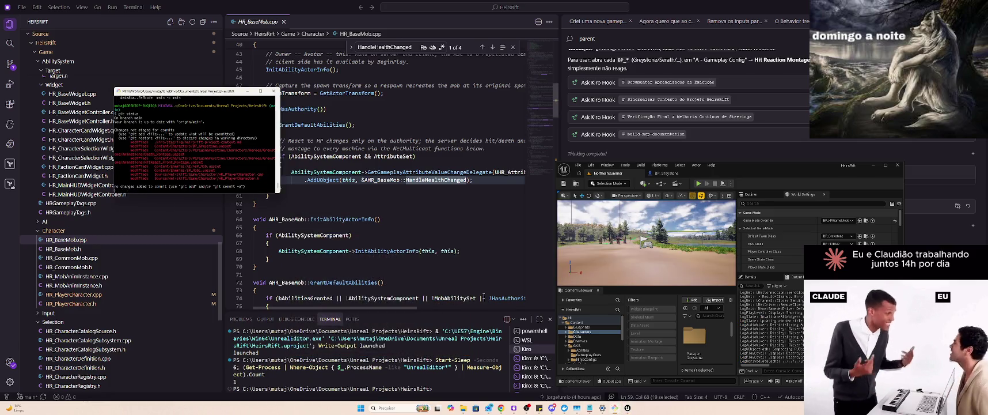
Step: Stage all changes with git add ., commit them with the hit montage message, and run git push
click(10, 64)
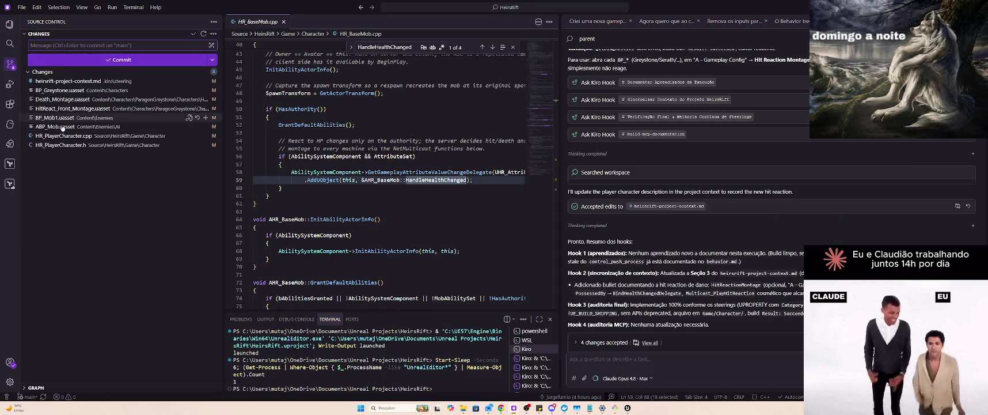
key(alt+Tab)
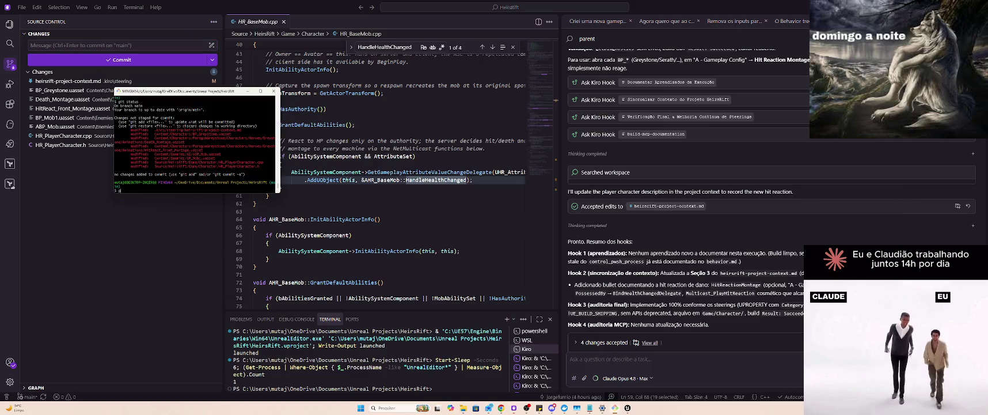
text(it add .)
text(git commit -m)
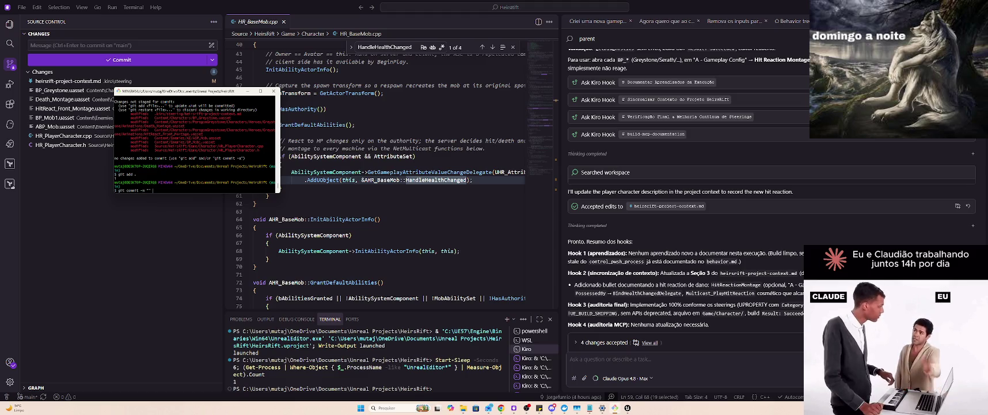
text(diciona )
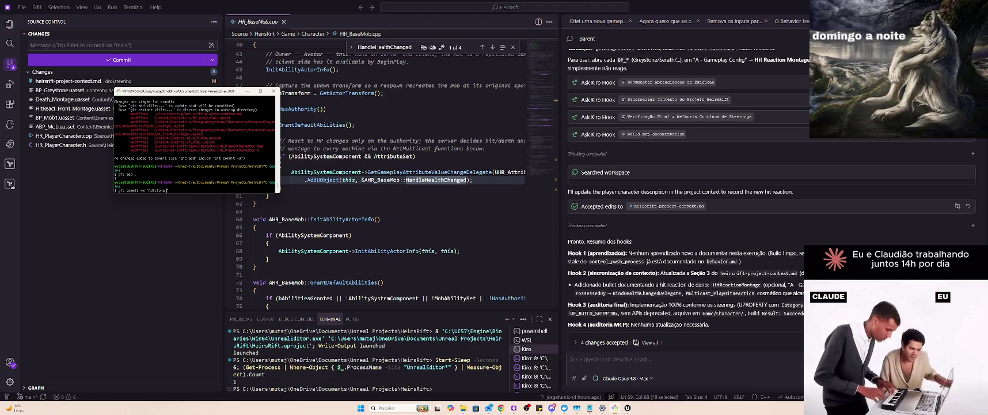
text(eact)
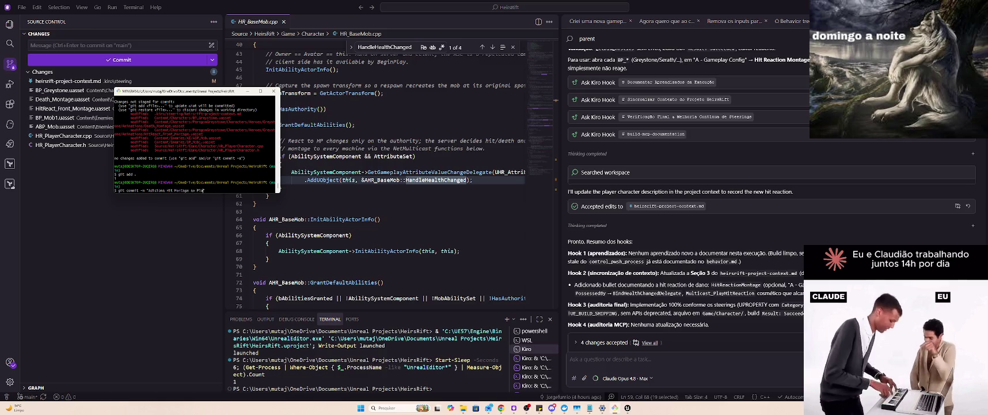
text(yer Character)
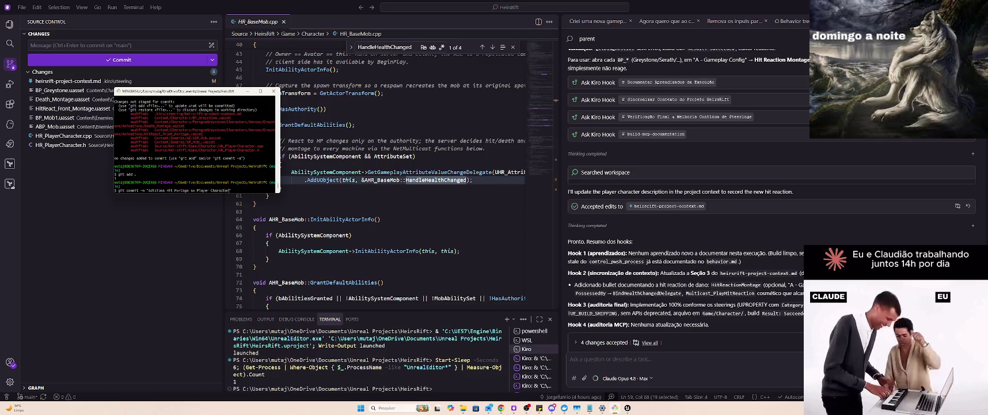
key(Return)
text(git push)
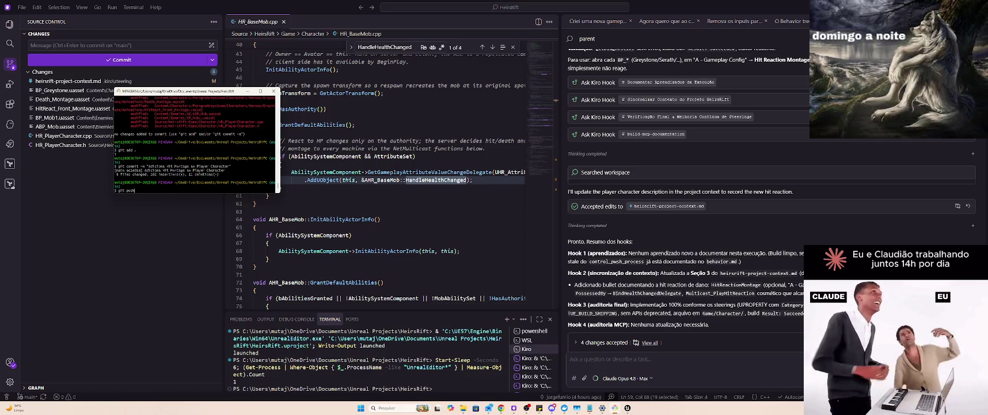
key(Return)
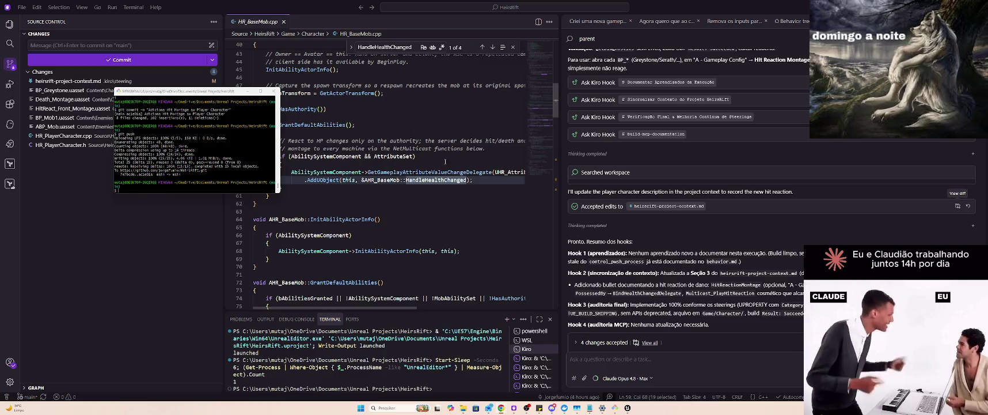
Step: Let the push complete, then switch back to the HeirsRift Unreal Editor window
scroll(452, 189, down, 2)
scroll(452, 189, down, 1)
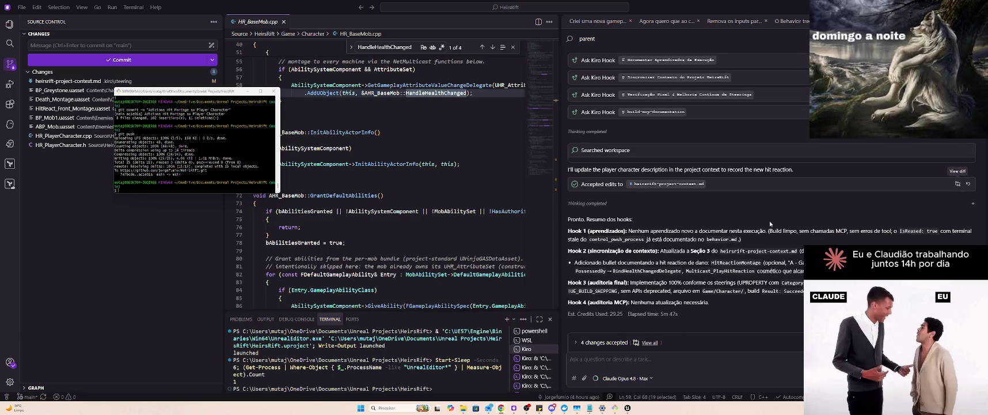
key(alt+Tab)
click(644, 196)
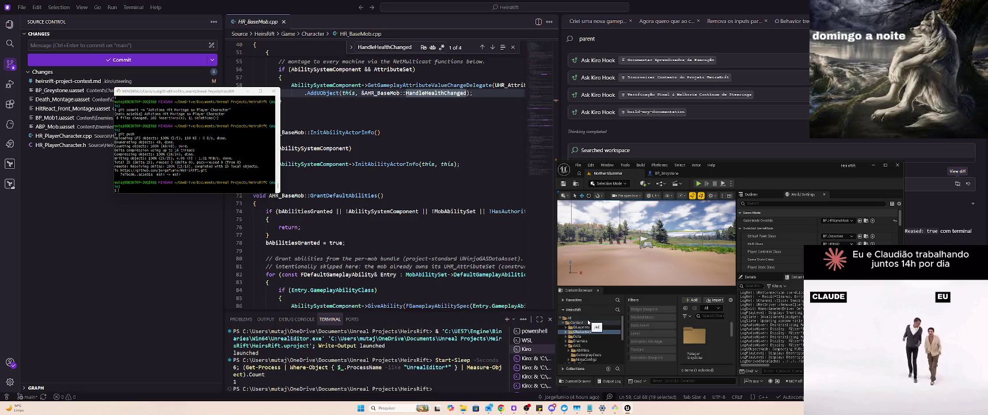
scroll(598, 334, down, 1)
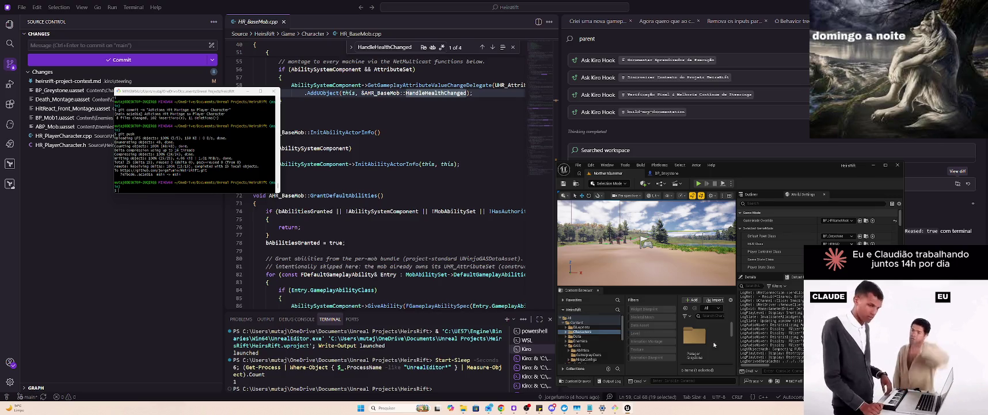
Step: Set BP_Serath's Hit Reaction Montage to HitReact_Front_Montage, then compile and save it
key(super+Up)
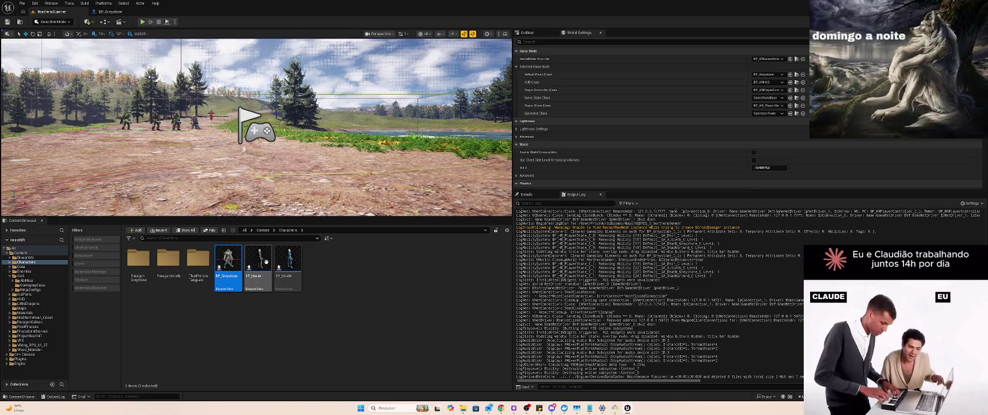
double_click(291, 263)
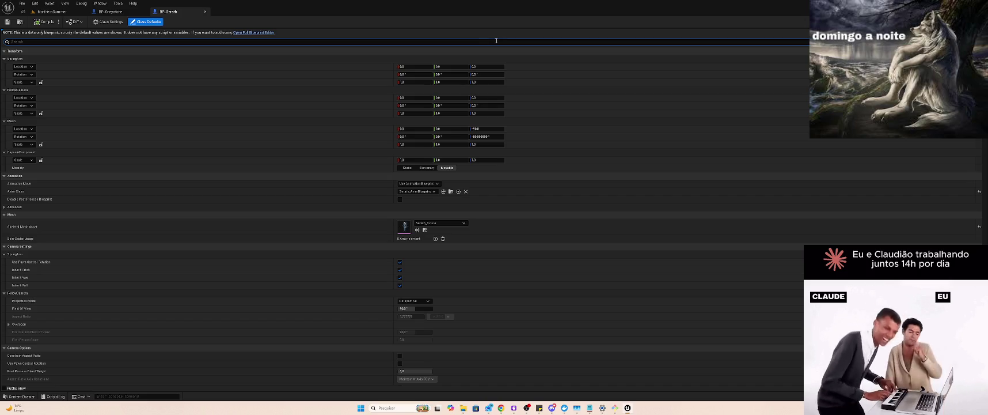
text(HIT)
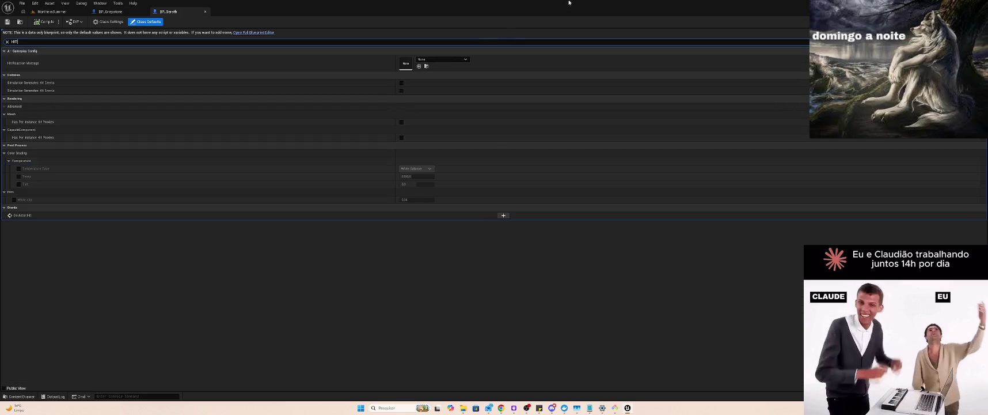
click(454, 59)
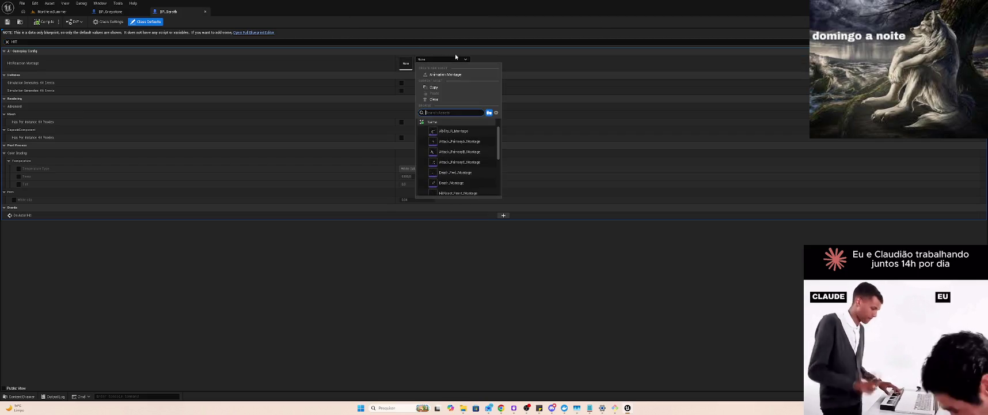
text(hit)
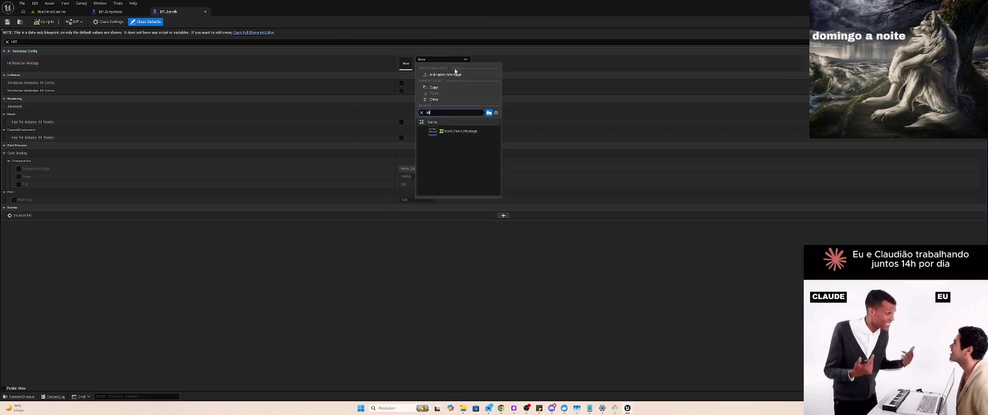
click(458, 130)
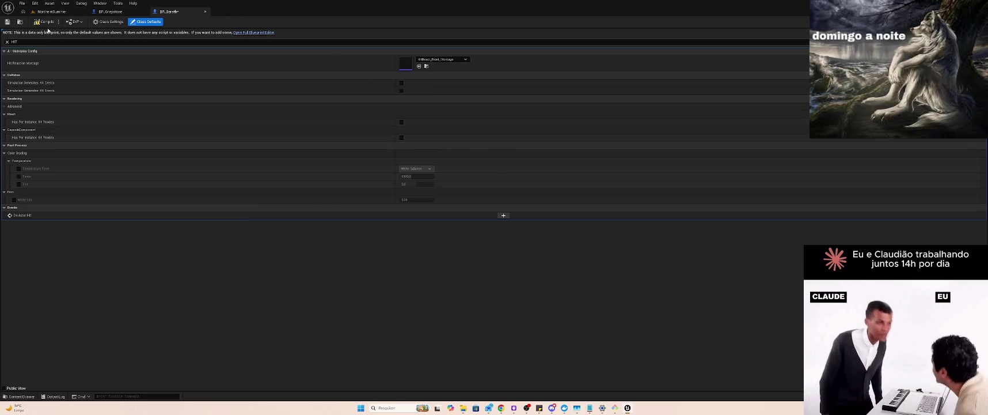
click(45, 21)
click(51, 11)
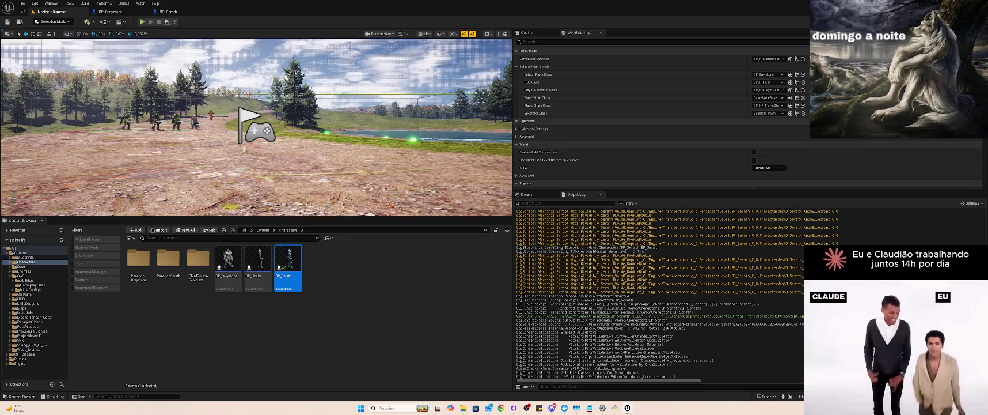
Step: Set BP_Healer's Hit Reaction Montage to HitReact_Front_Montage
double_click(258, 264)
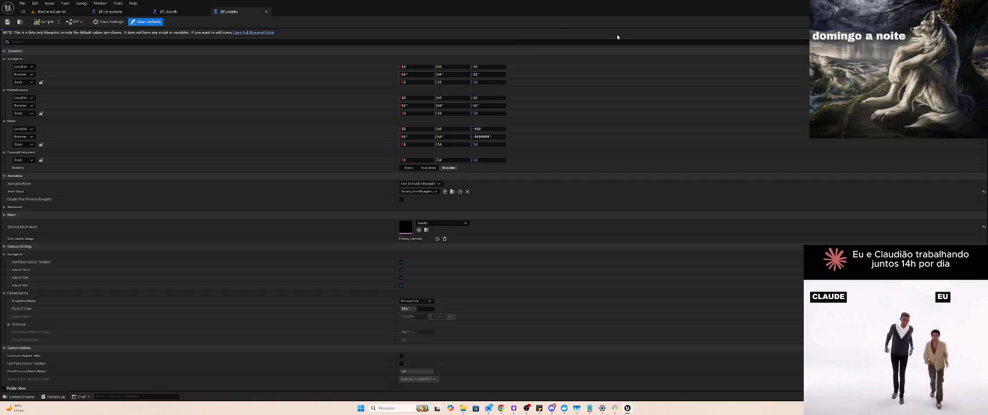
click(525, 40)
text(h)
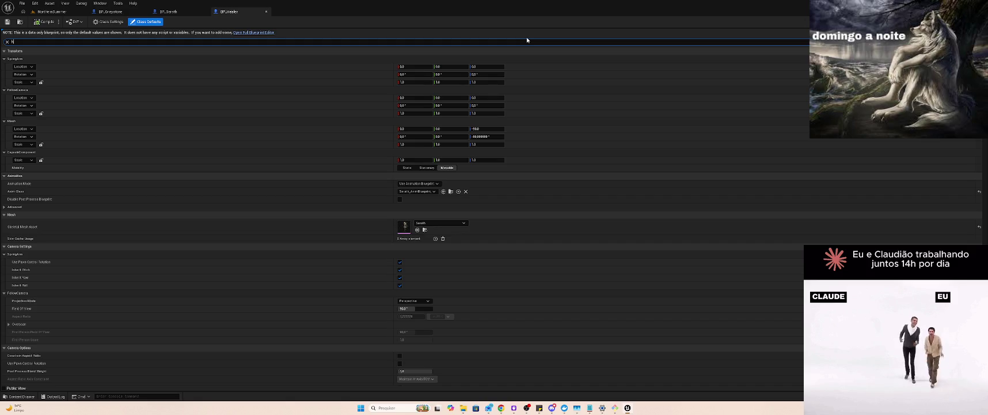
text(it)
click(452, 59)
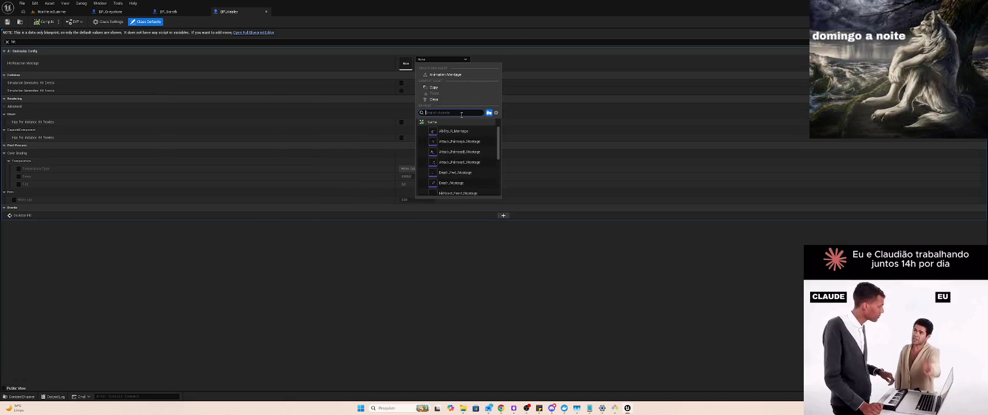
text(hit)
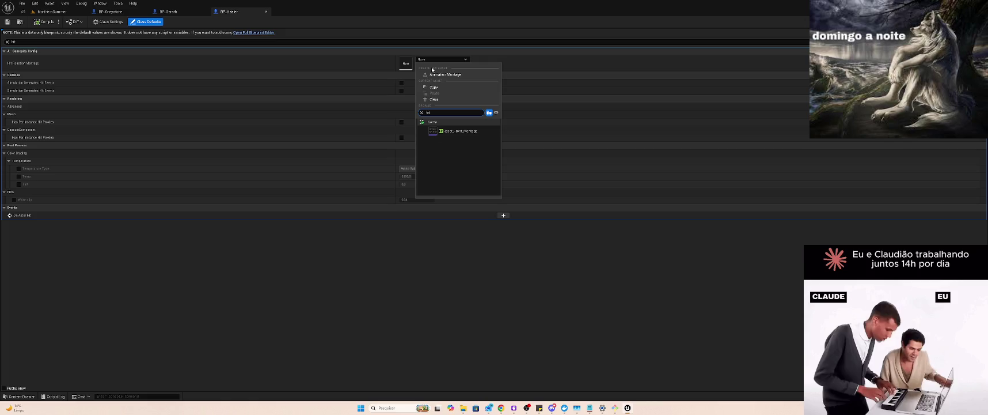
click(460, 131)
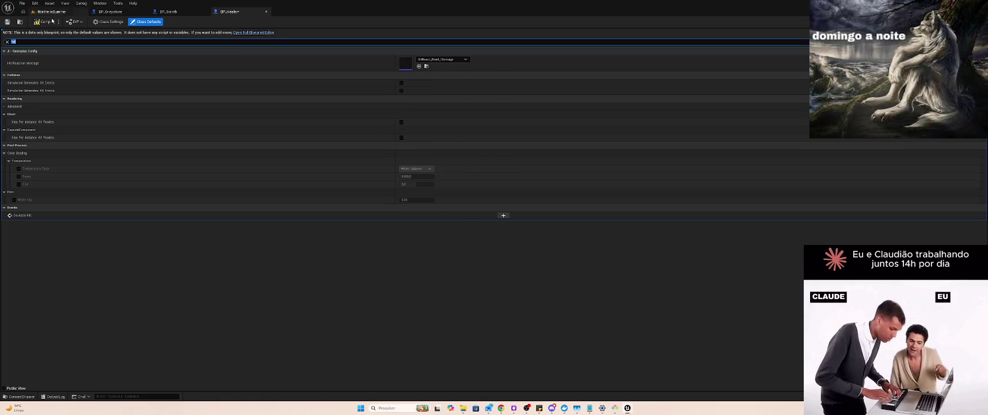
click(53, 12)
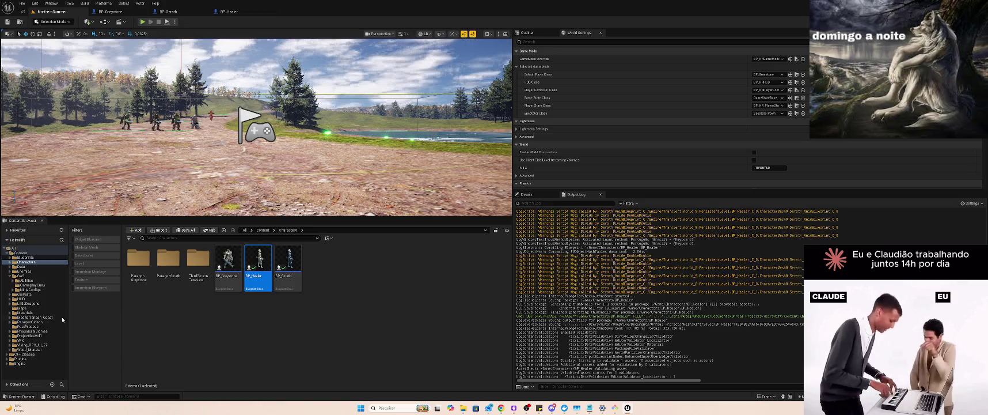
Step: Open the DA_AbilitySet_Healer ability set from the GAS/NinjaConfigs folder
click(30, 289)
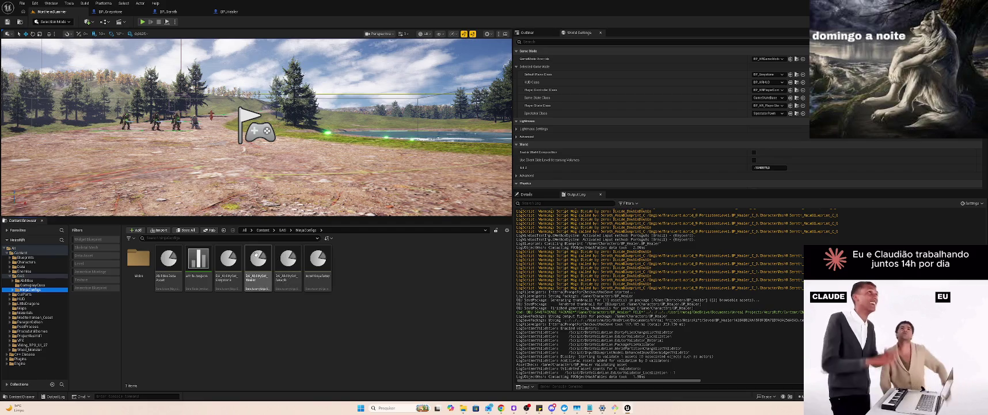
double_click(256, 254)
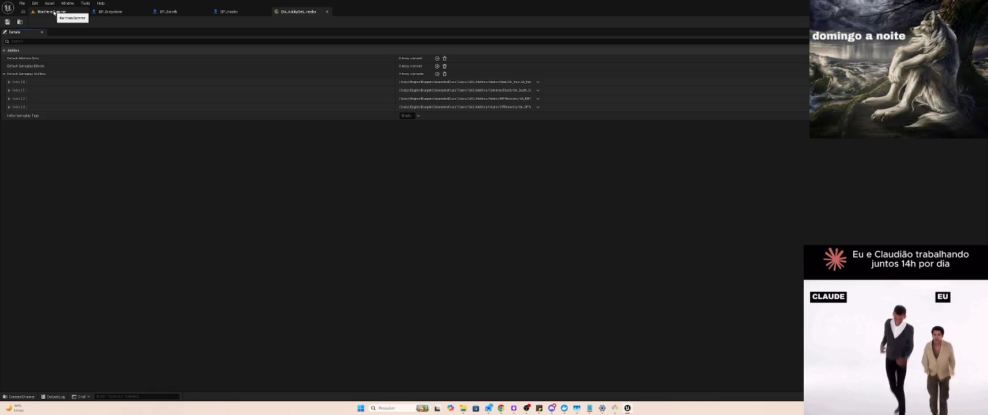
click(54, 12)
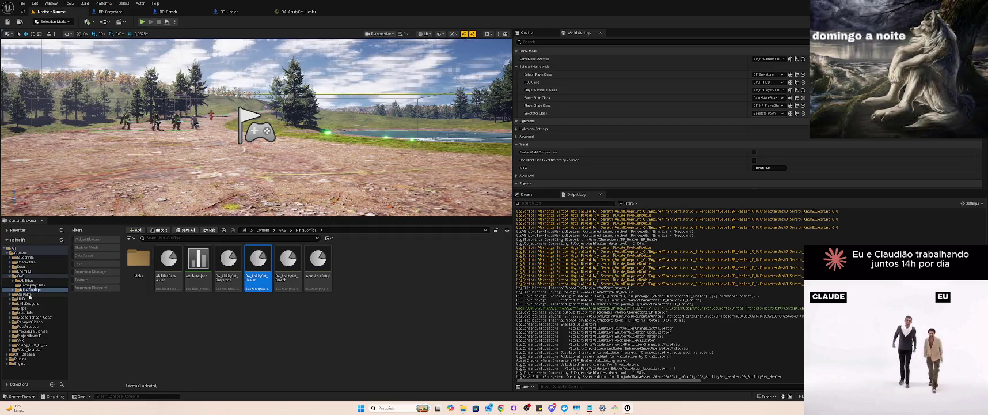
Step: Browse to GAS/Abilities/Common/Death, then bring the DA_AbilitySet_Healer tab back
click(27, 280)
click(136, 274)
double_click(136, 274)
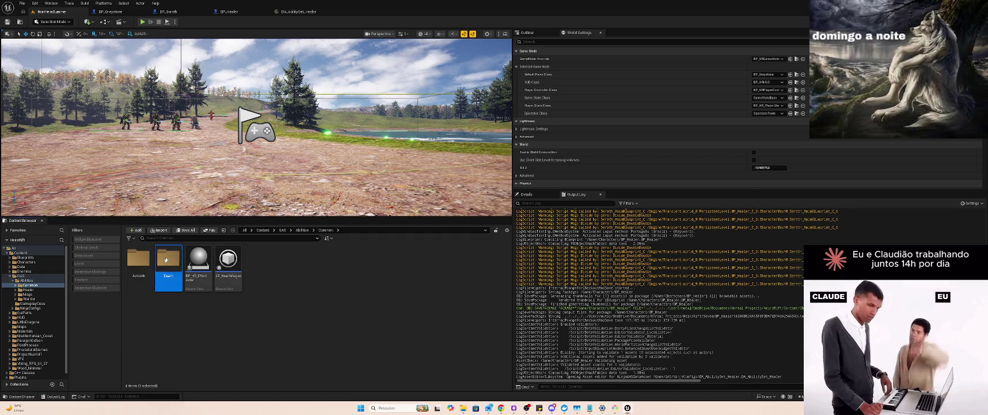
double_click(173, 260)
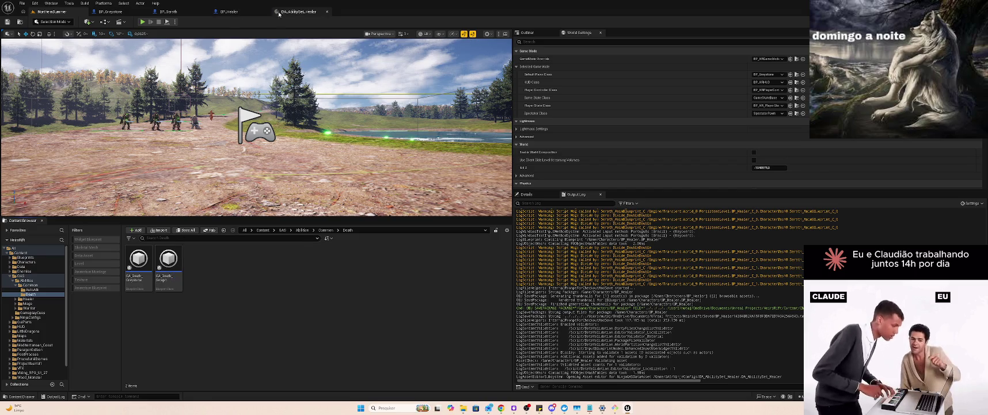
click(298, 11)
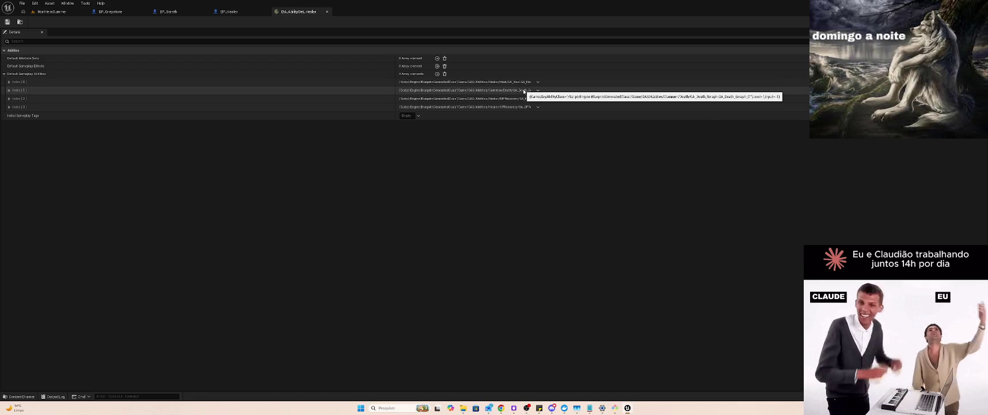
Step: Leave the Healer ability set tab for the NorthernSummer level editor
click(52, 11)
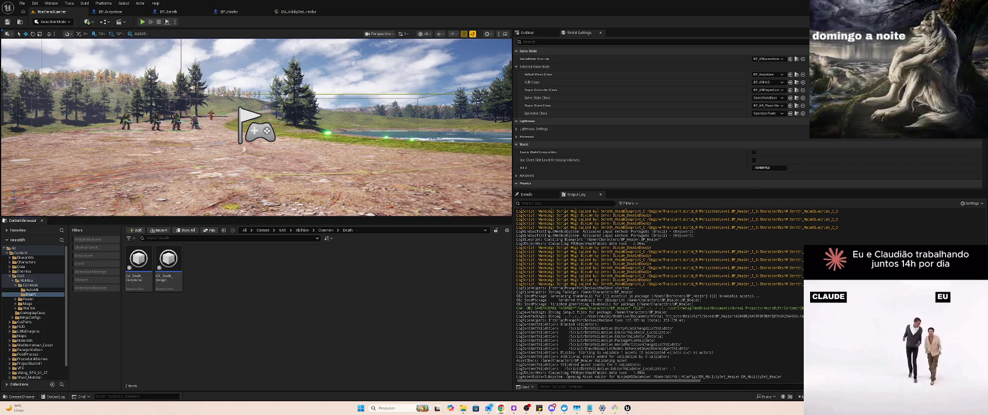
key(alt+Tab)
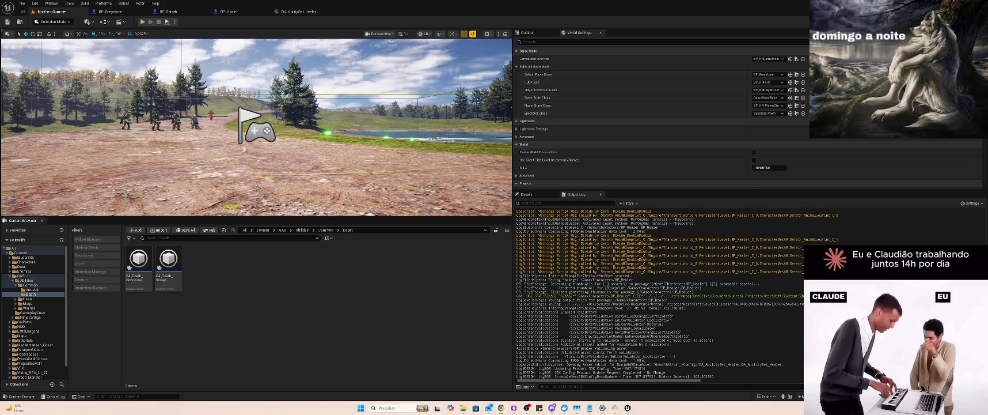
key(alt+Tab)
key(alt+Tab)
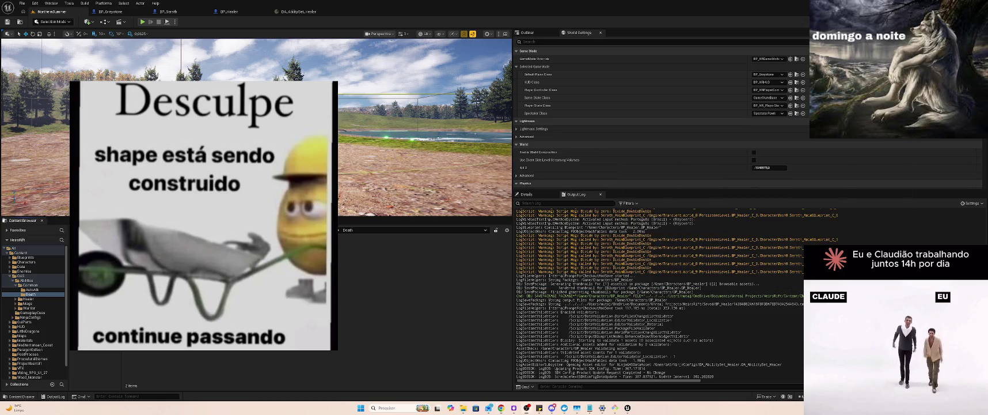
Step: Bring Kiro with HR_BaseMob.cpp forward and restore Unreal Editor to a smaller window
key(alt+Tab)
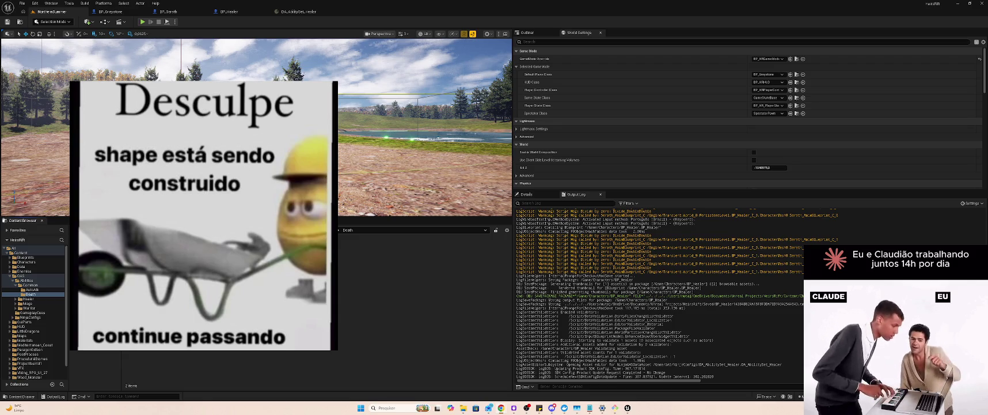
double_click(232, 5)
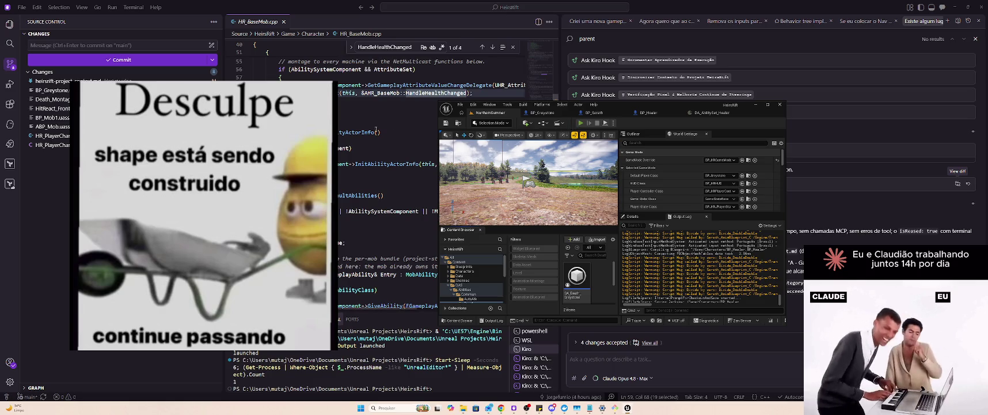
click(580, 123)
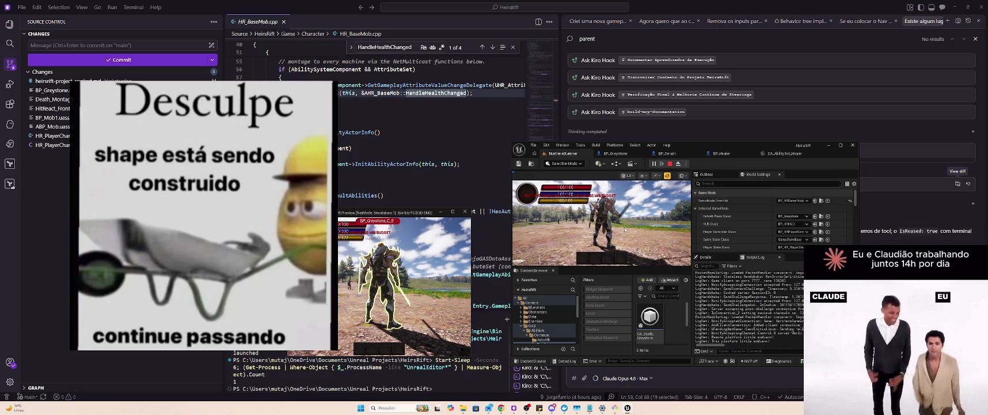
Step: Attack an enemy in the multiplayer play-test to trigger its hit-react montage, then stop the session
click(656, 221)
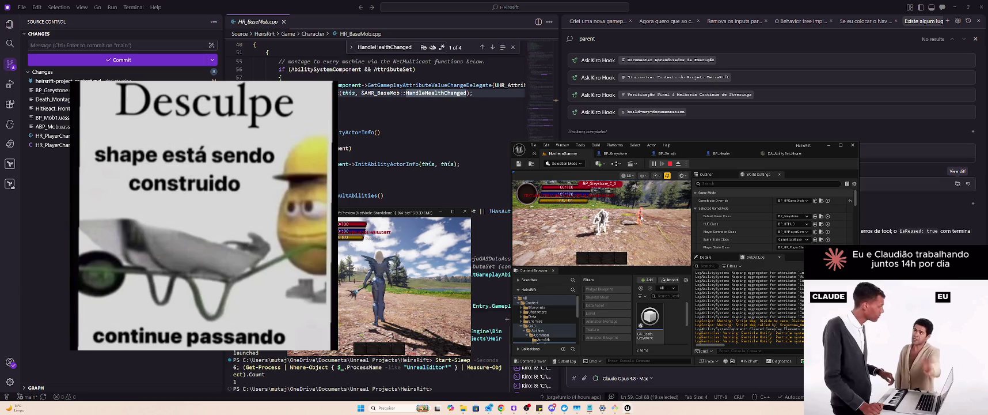
click(636, 220)
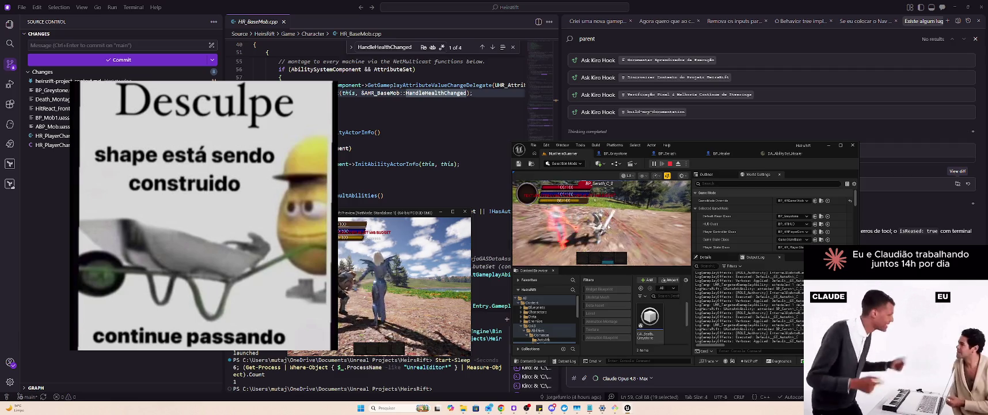
click(540, 238)
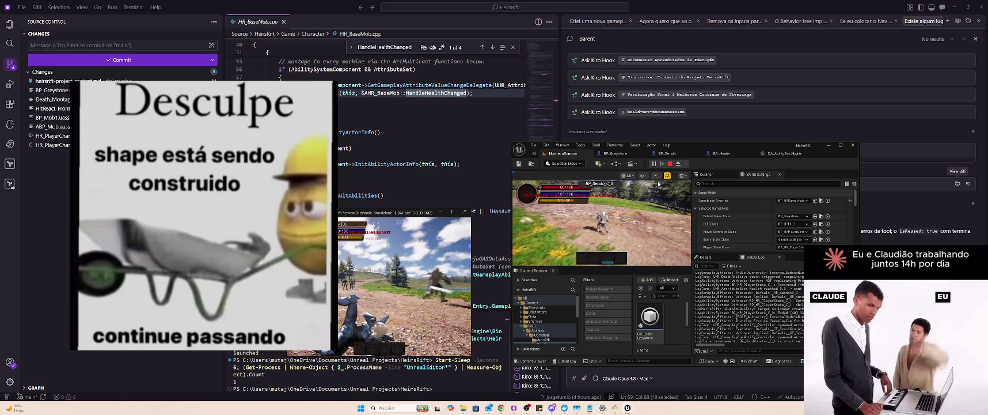
click(670, 164)
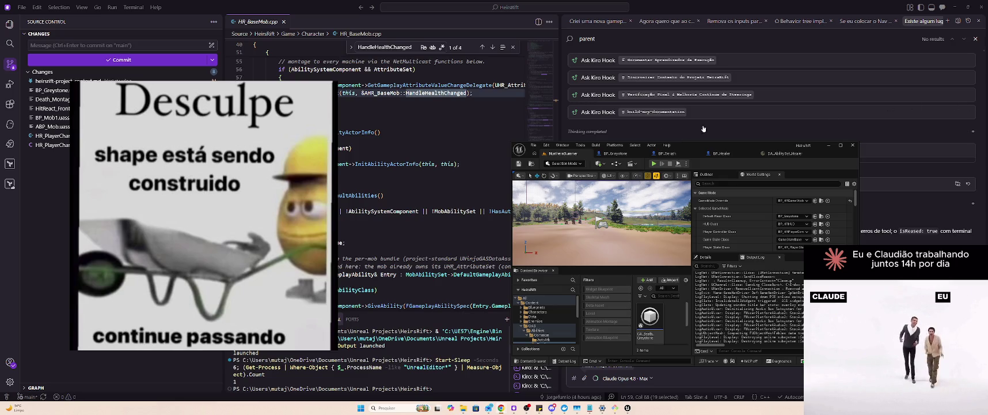
Step: Maximize the Unreal Editor window, then enter git push in the Git Bash terminal
key(alt+Tab)
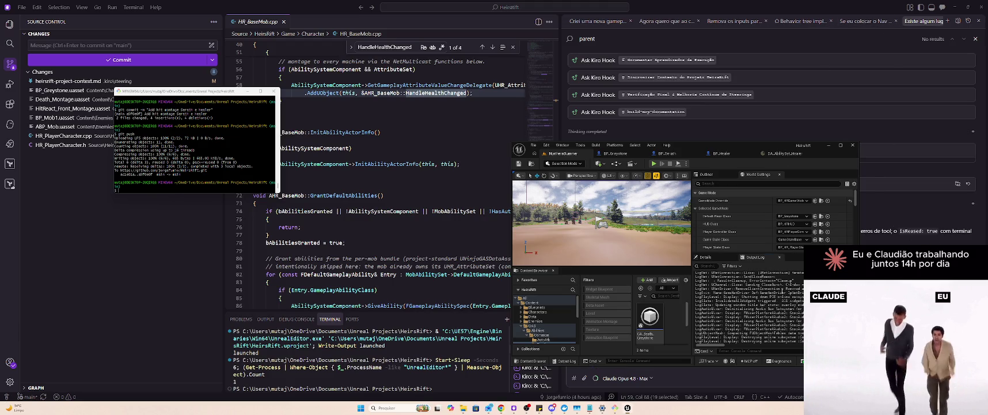
click(840, 145)
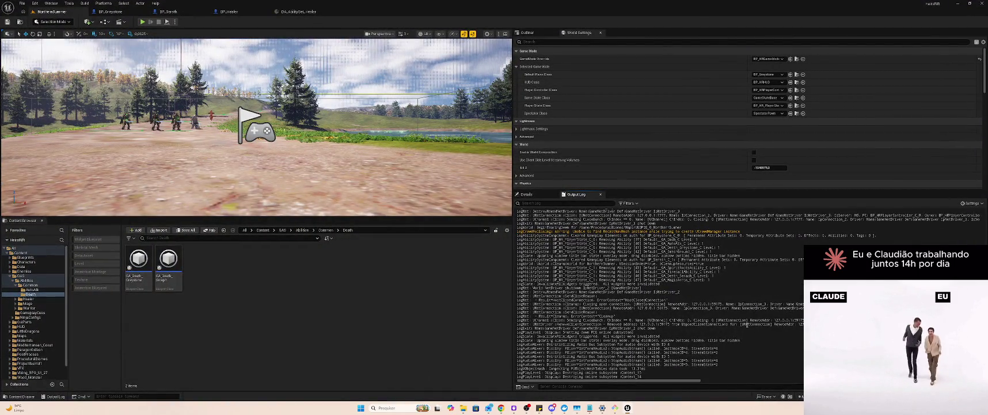
key(alt+Tab)
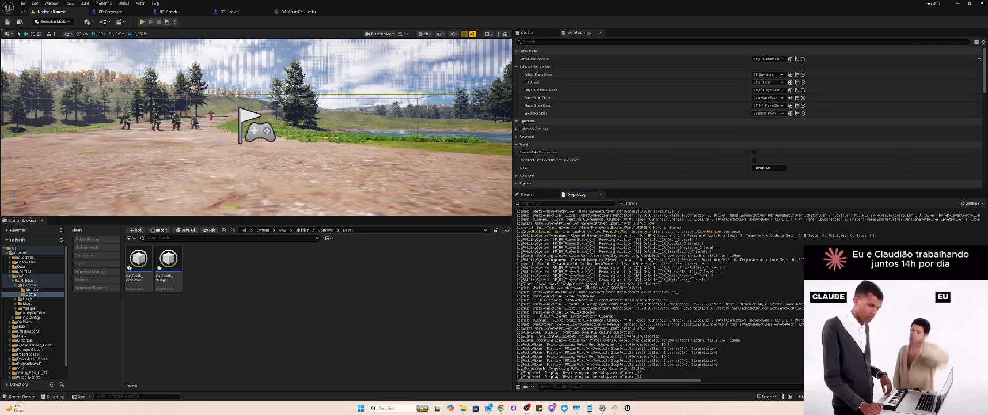
key(alt+Tab)
key(alt+Tab)
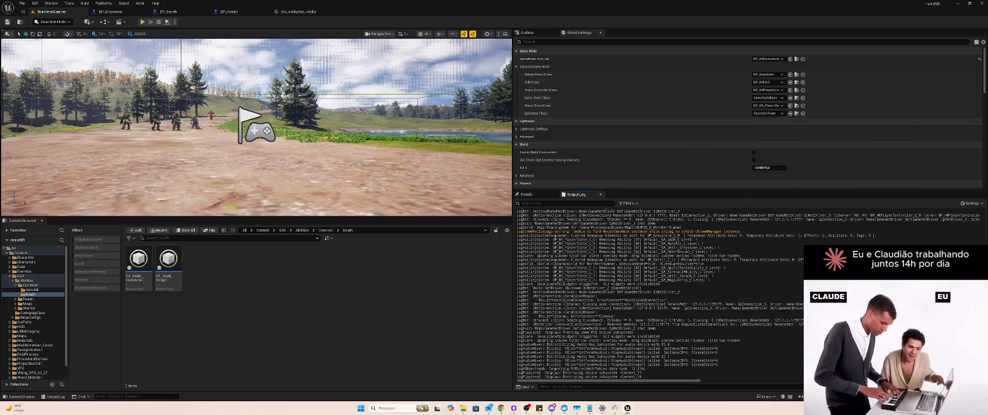
key(alt+Tab)
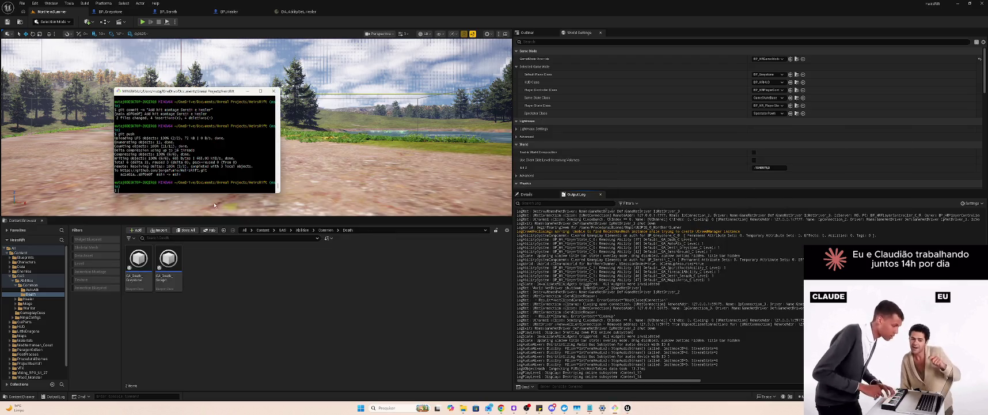
text(git push)
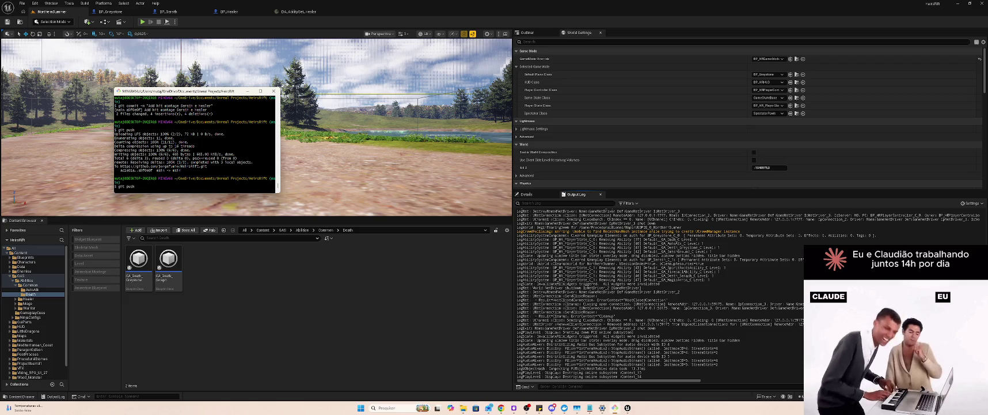
Step: Run git push, then package the project for Windows into the WindowsClient folder
key(Return)
click(103, 3)
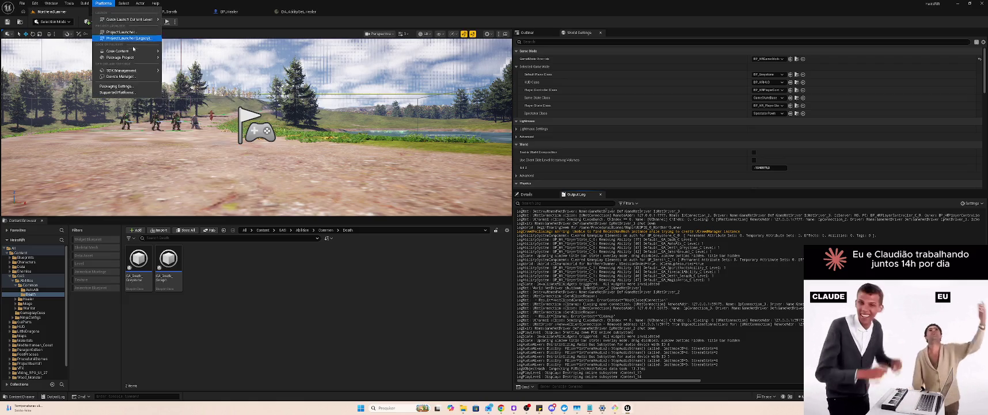
click(103, 3)
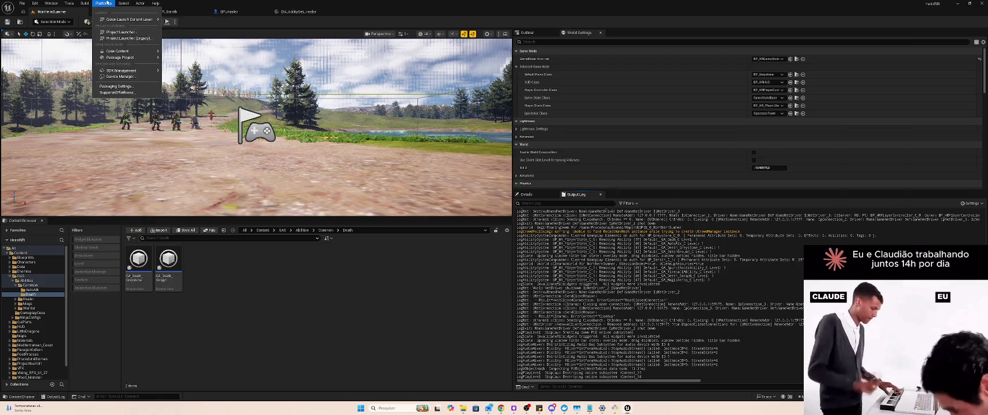
mouse_move(129, 58)
click(192, 68)
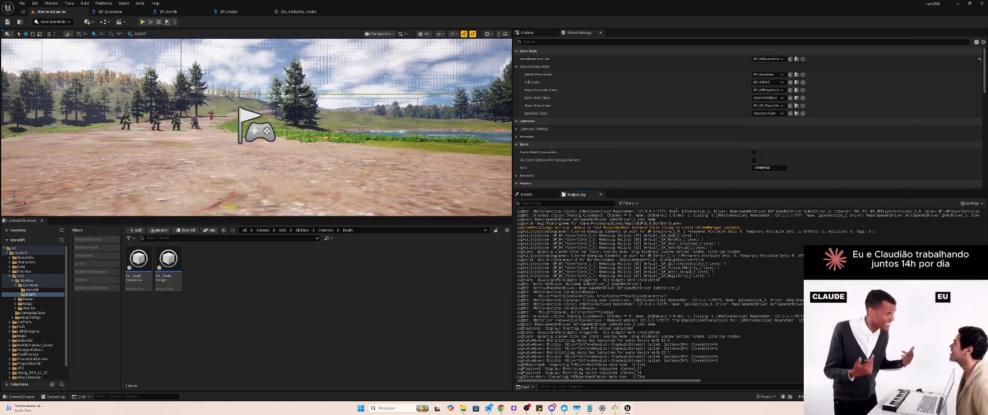
click(162, 48)
click(291, 196)
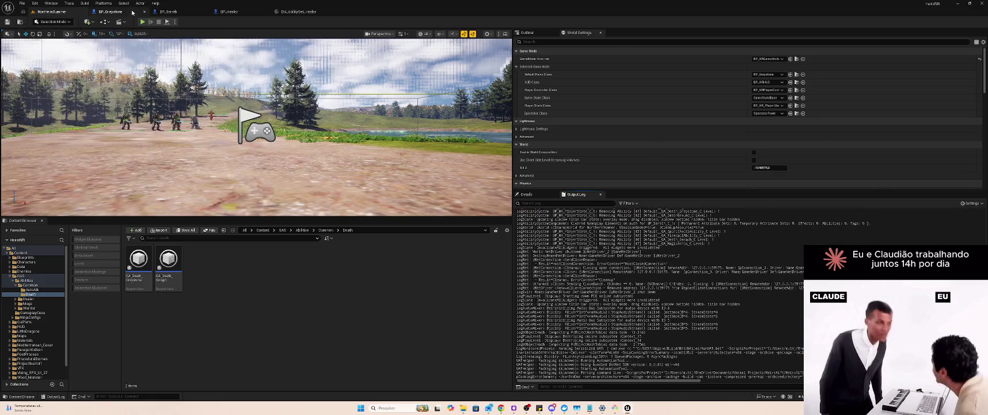
Step: Reopen the Platforms menu and dismiss it without changes
click(104, 2)
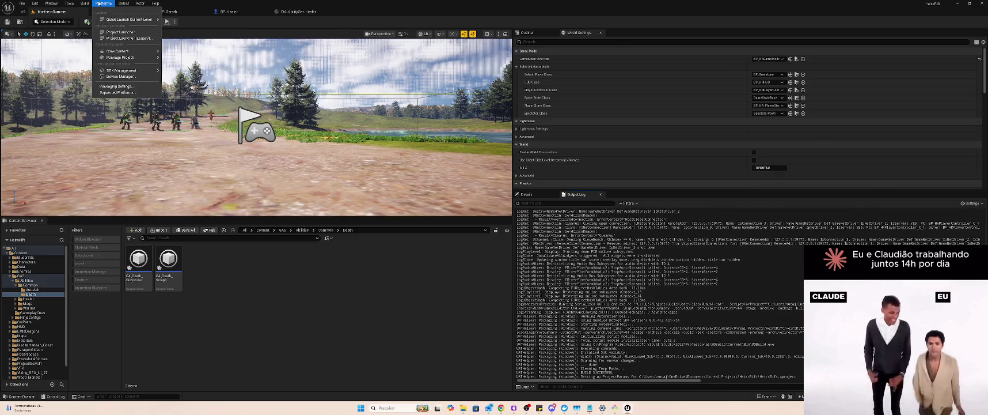
mouse_move(120, 53)
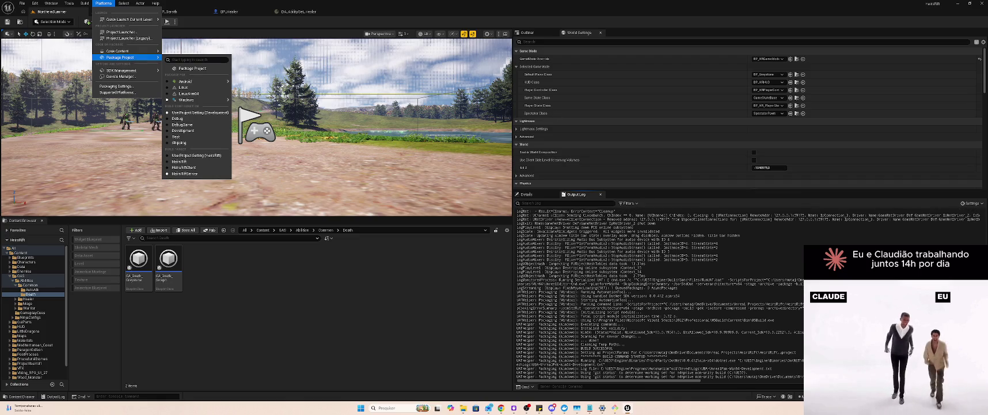
key(Escape)
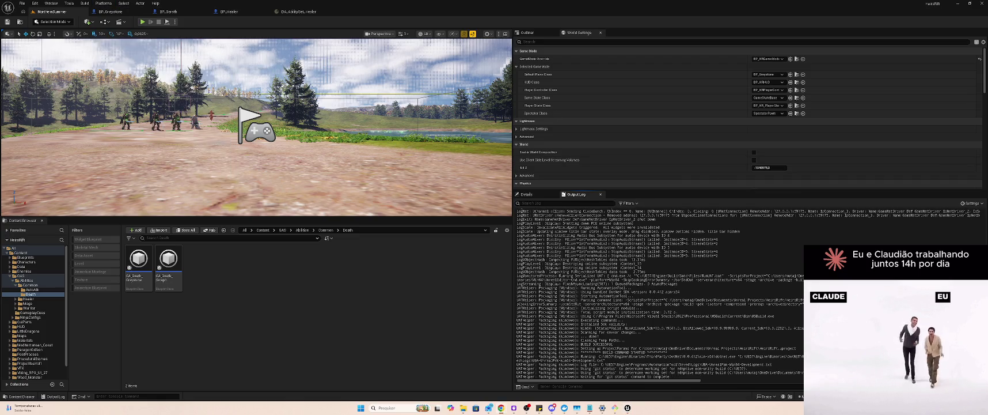